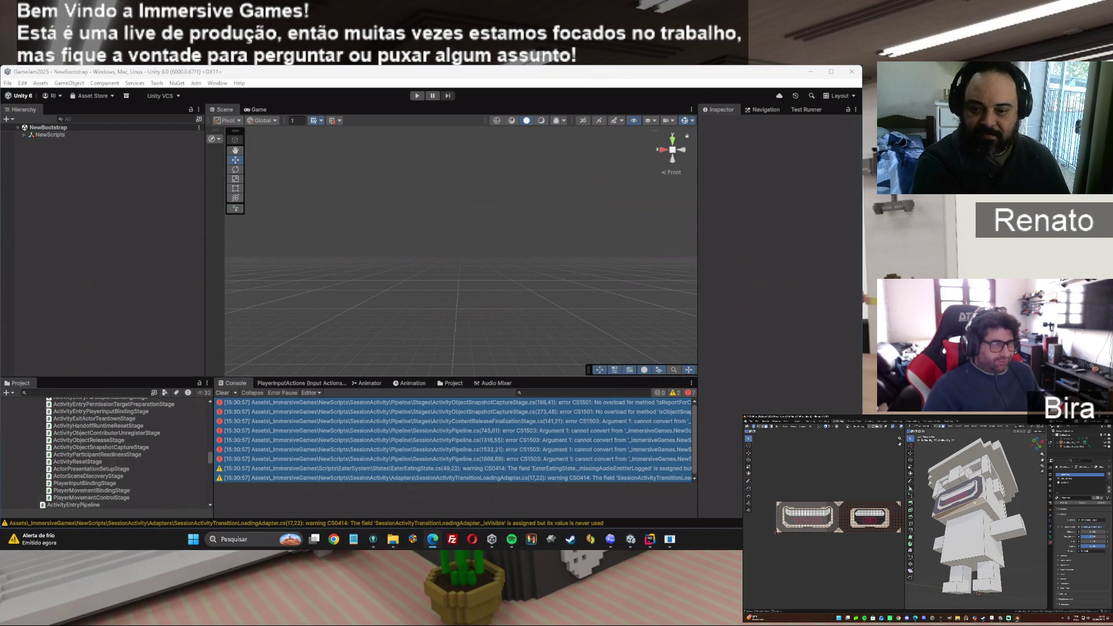
Review the SessionActivity compile errors in the Unity Console, then bring the Codex agent window over the editor.
click(670, 539)
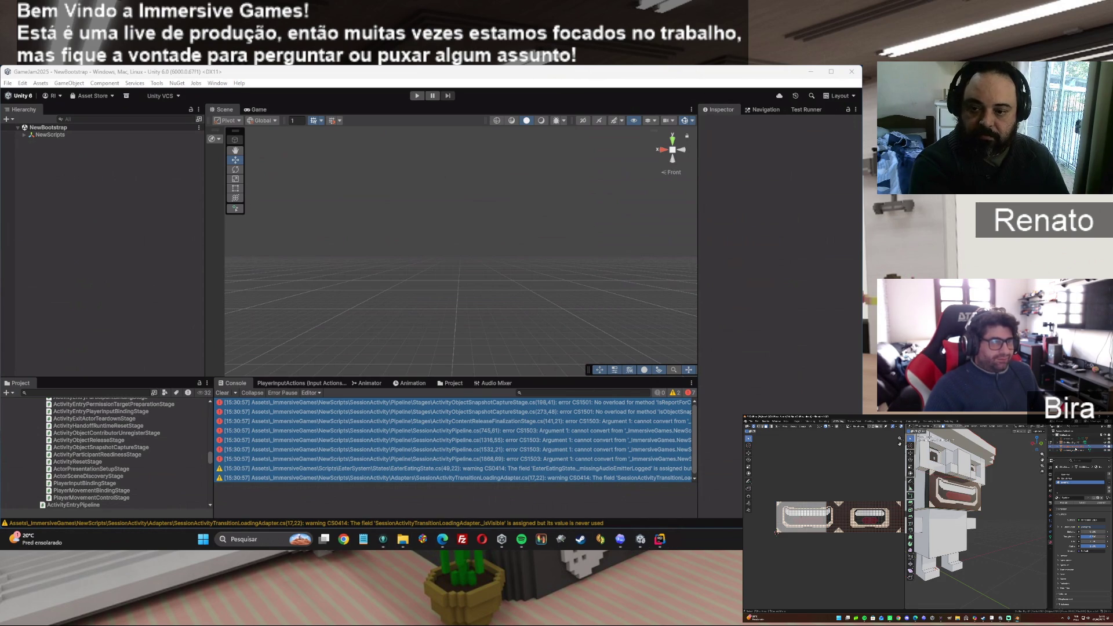
click(621, 545)
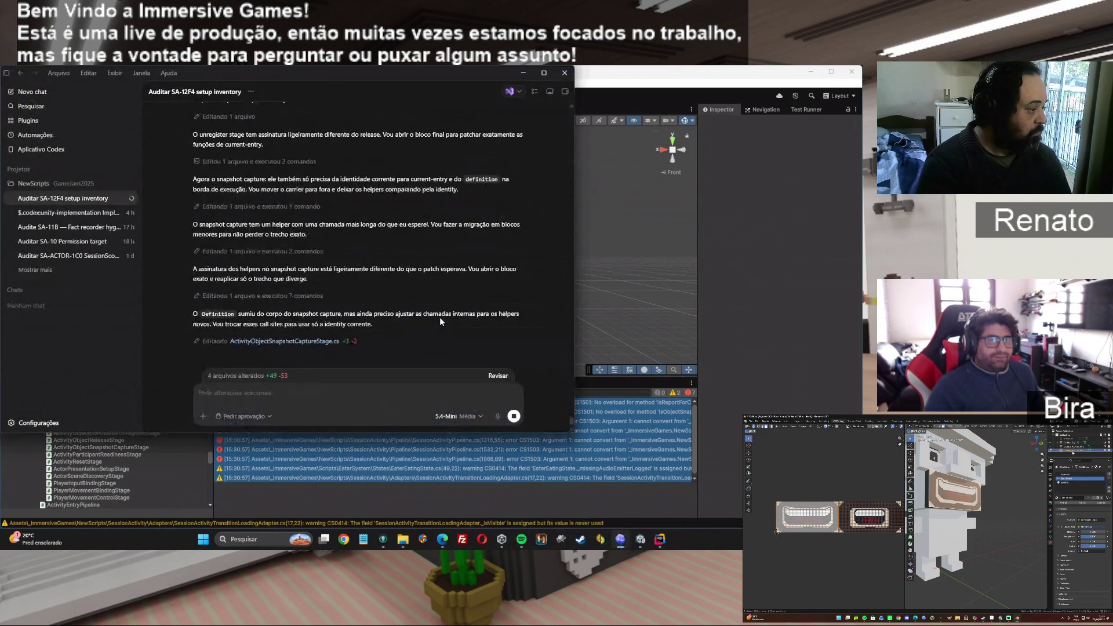